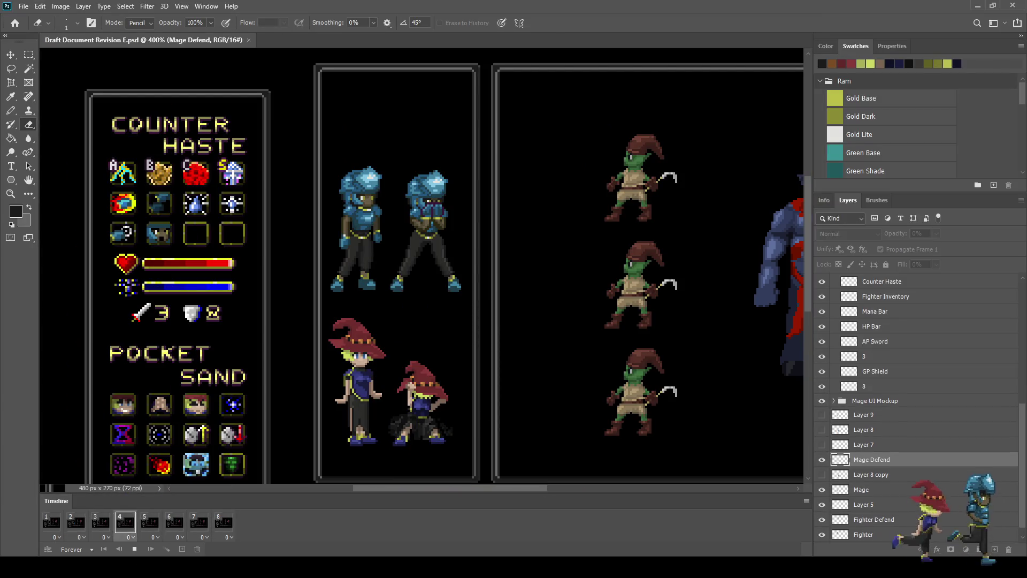
pyautogui.hotkey('ctrl', '1')
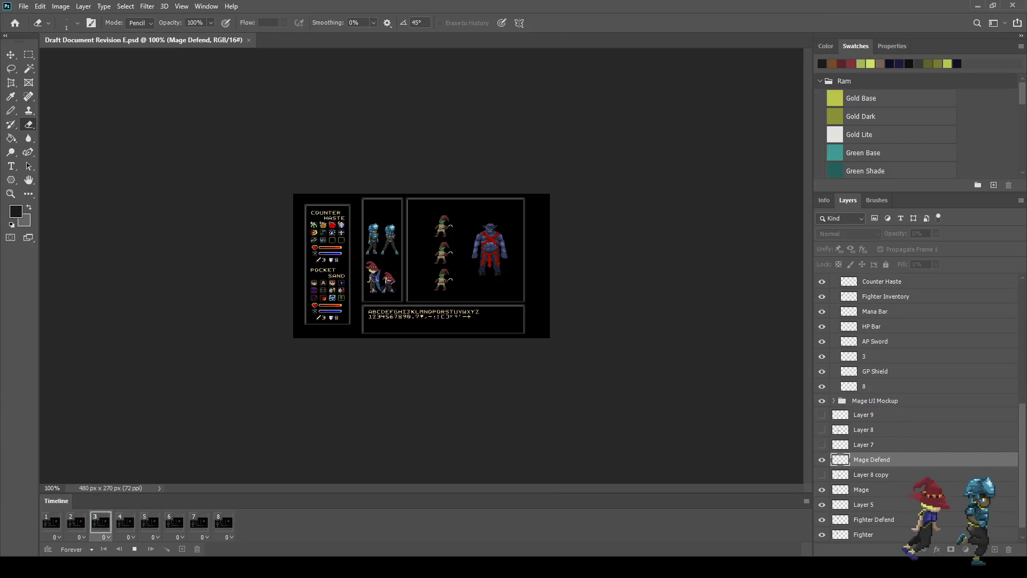
pyautogui.hotkey('ctrl', '+')
pyautogui.hotkey('ctrl', '+')
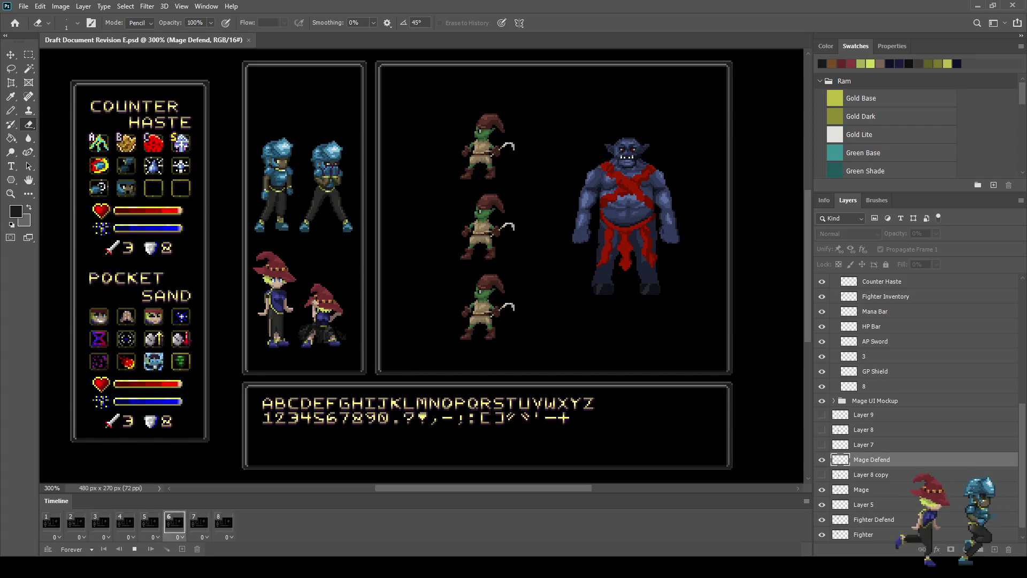